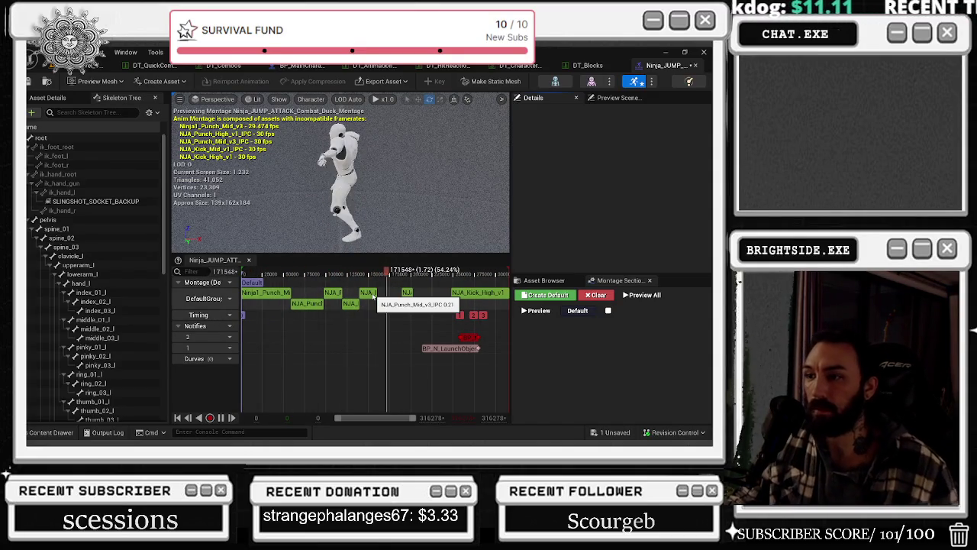
# - Undo, then redo the montage's animation reference change so it stays applied
pyautogui.hotkey('ctrl', 'z')
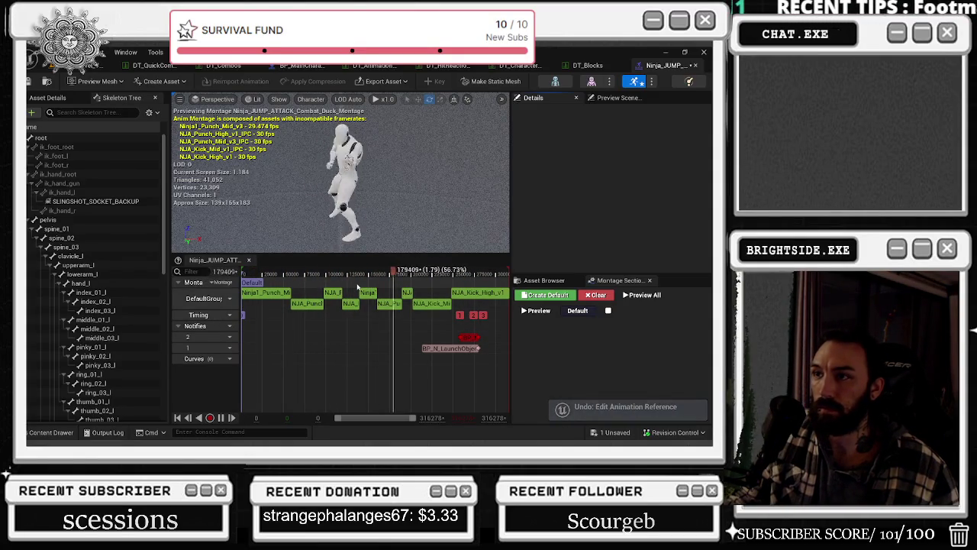
pyautogui.click(70, 52)
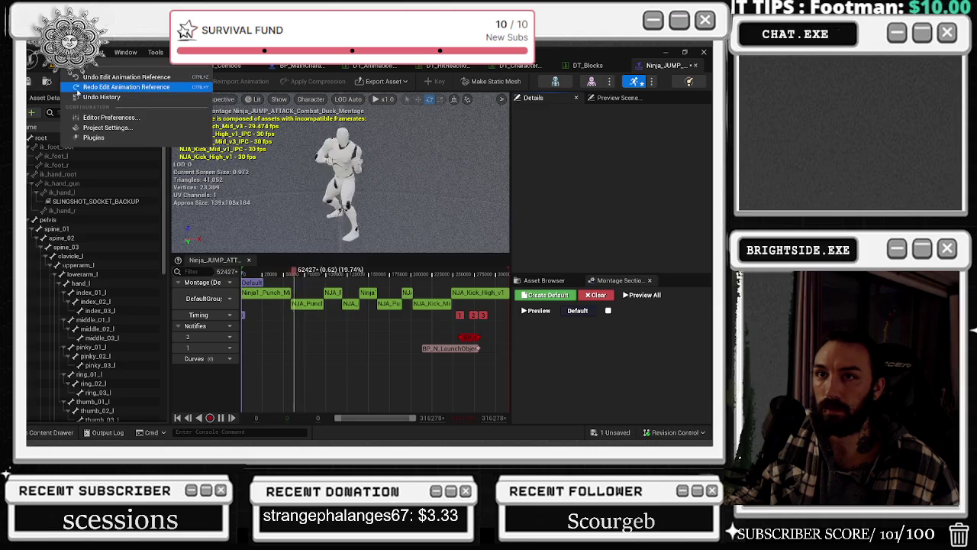
pyautogui.click(115, 87)
# - Inspect the NJA_Punch_Mid_v3_IPC segment at rate 2.5, then bring up the animation asset list
pyautogui.click(344, 293)
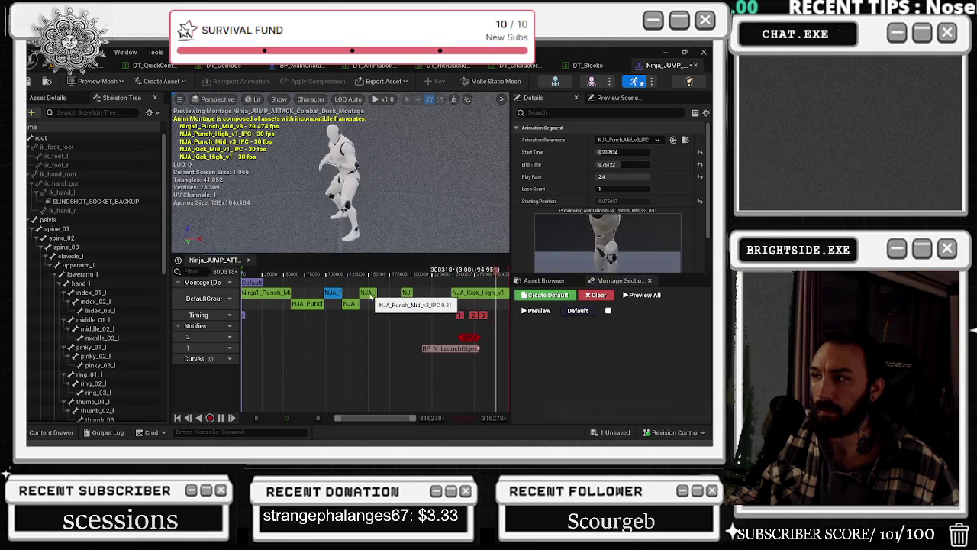
pyautogui.click(408, 293)
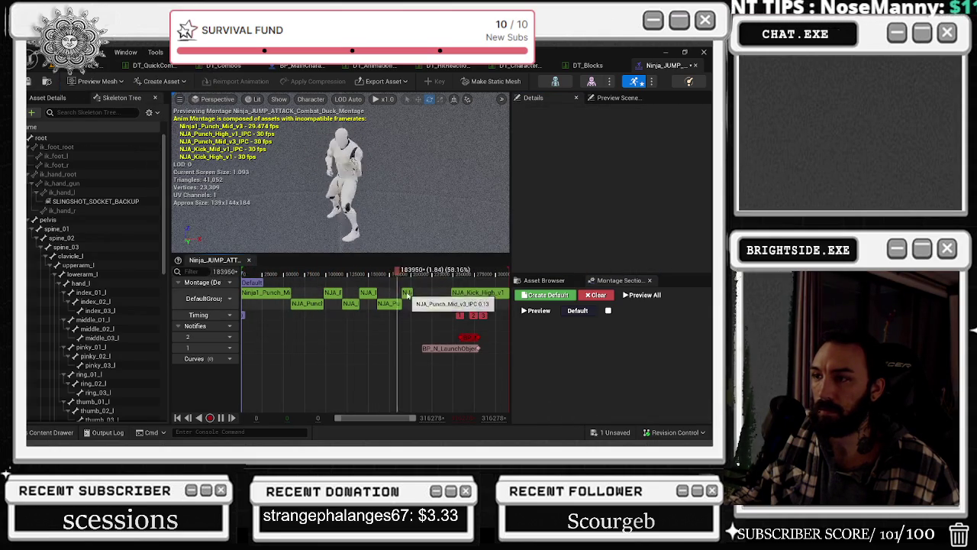
pyautogui.click(369, 293)
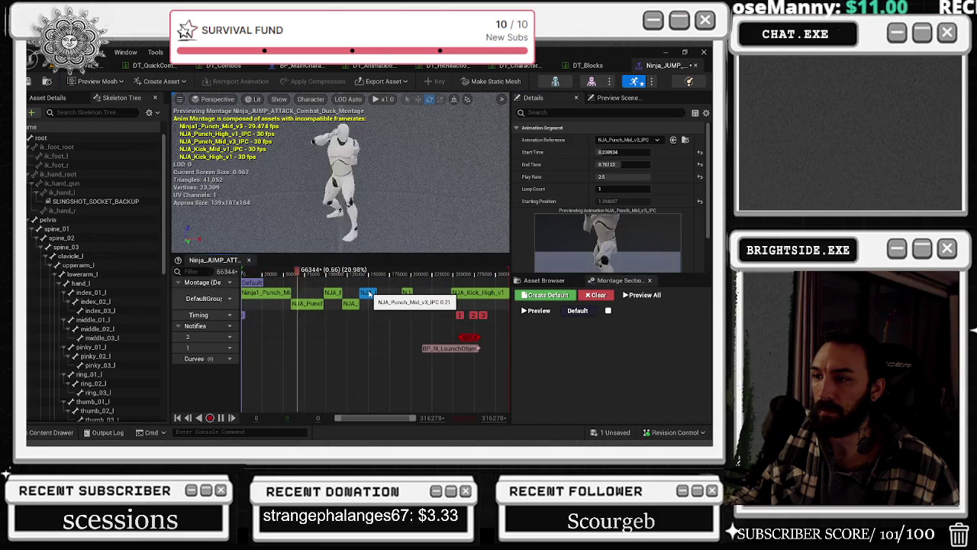
pyautogui.rightClick(369, 292)
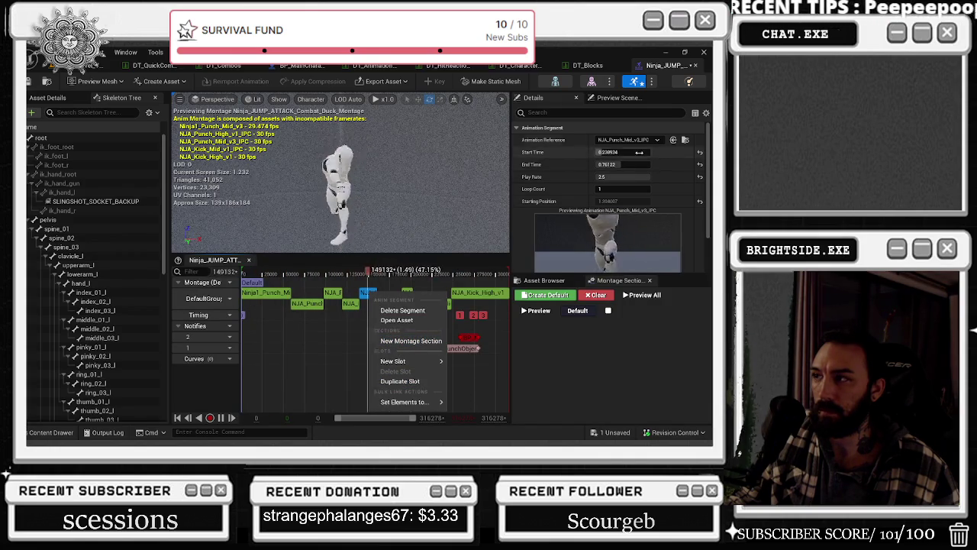
pyautogui.click(610, 336)
pyautogui.click(544, 280)
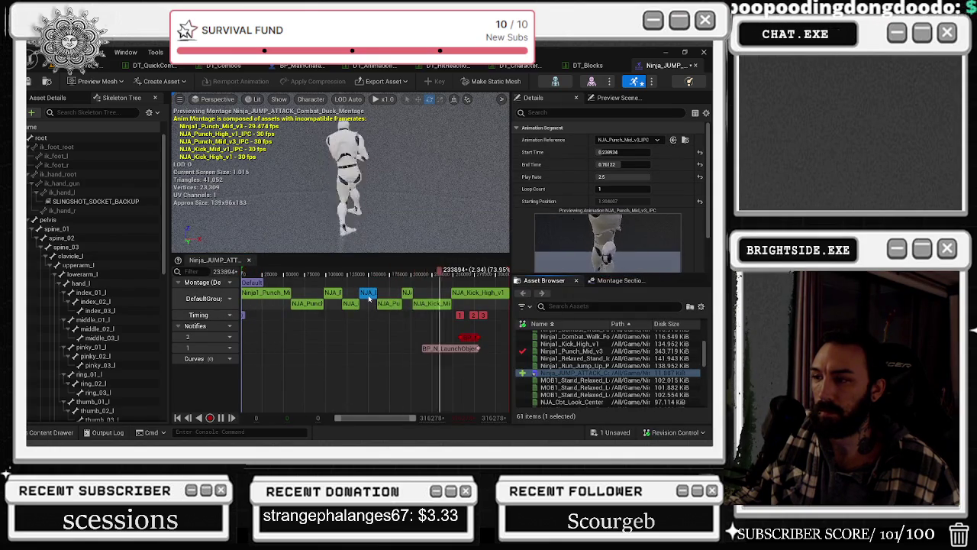
# - Filter the Asset Browser by 'mid_v' to list the five matching animations
pyautogui.click(569, 307)
pyautogui.write('m')
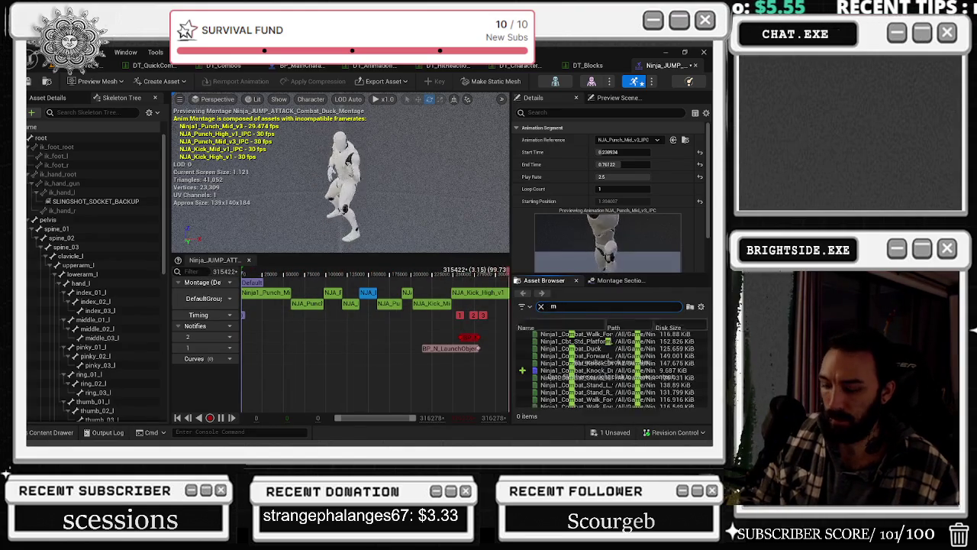
pyautogui.write('id_v')
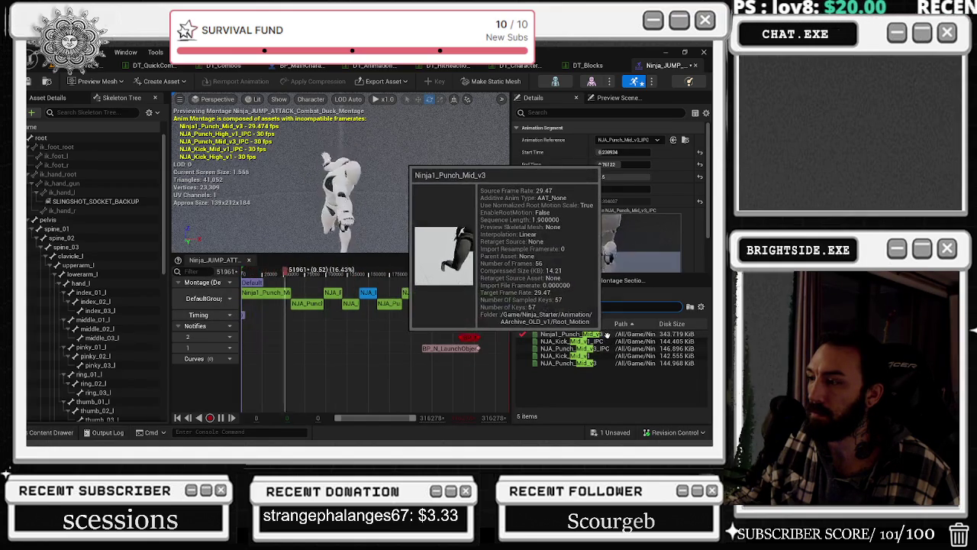
# - Paste the notifies into NJA_Punch_Mid_v3_IPC, move them to about frame 22, and save
pyautogui.moveTo(604, 341)
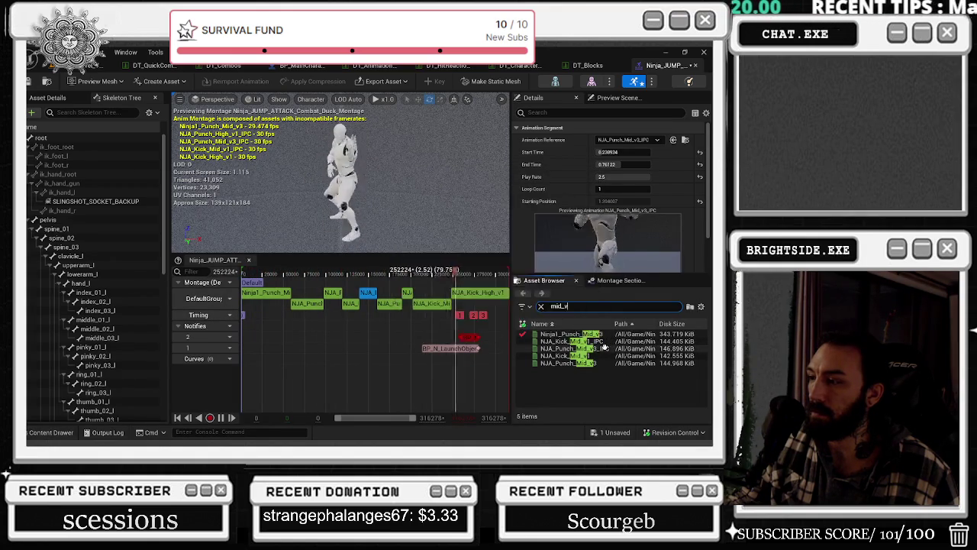
pyautogui.doubleClick(580, 348)
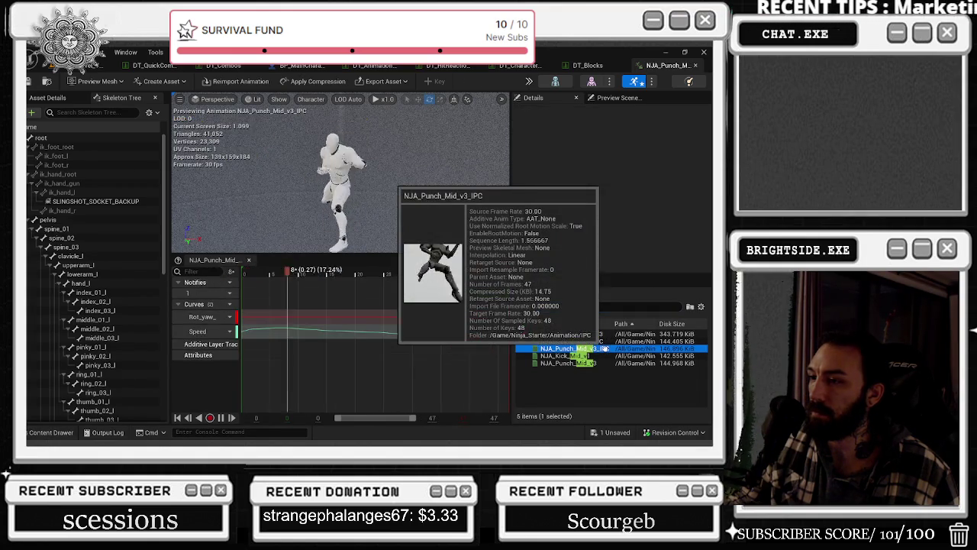
pyautogui.click(288, 293)
pyautogui.hotkey('ctrl', 'v')
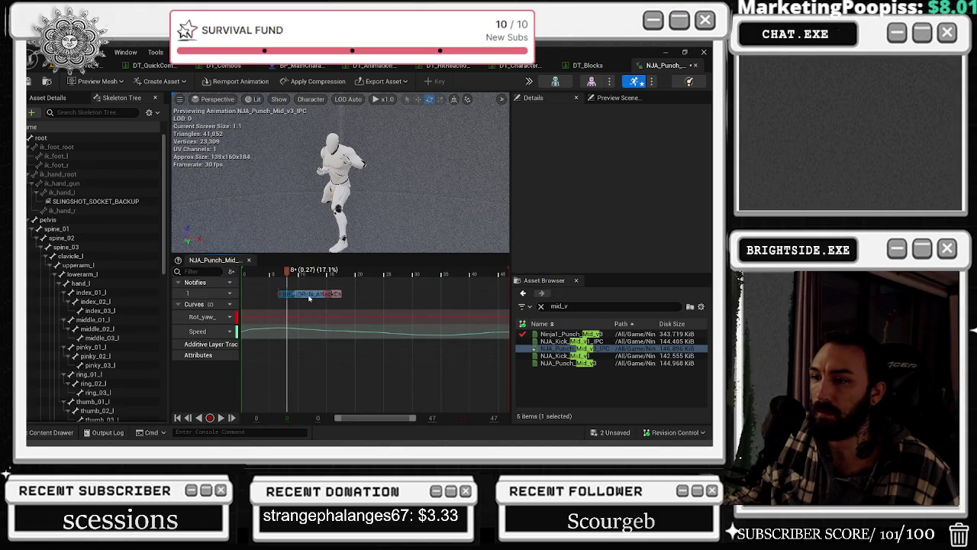
pyautogui.click(269, 301)
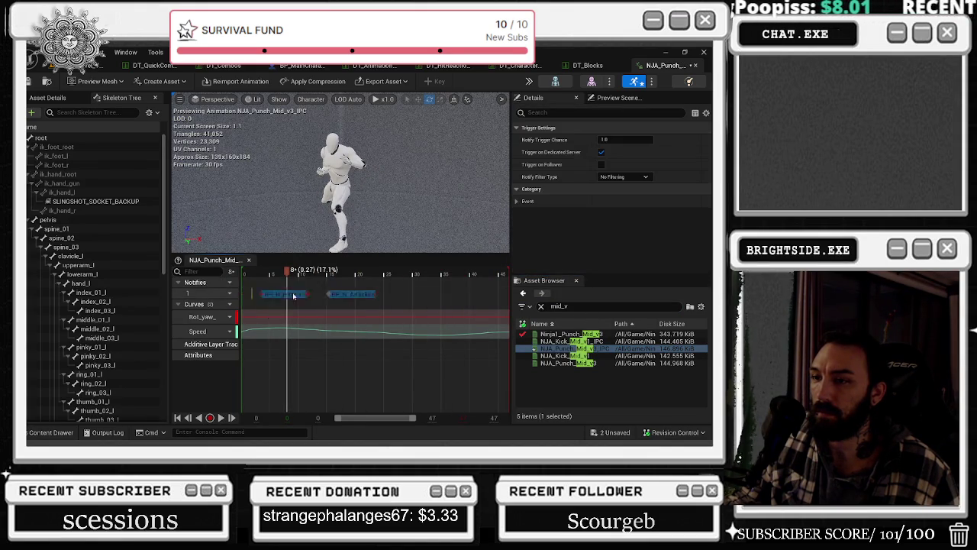
pyautogui.moveTo(287, 272); pyautogui.dragTo(366, 272)
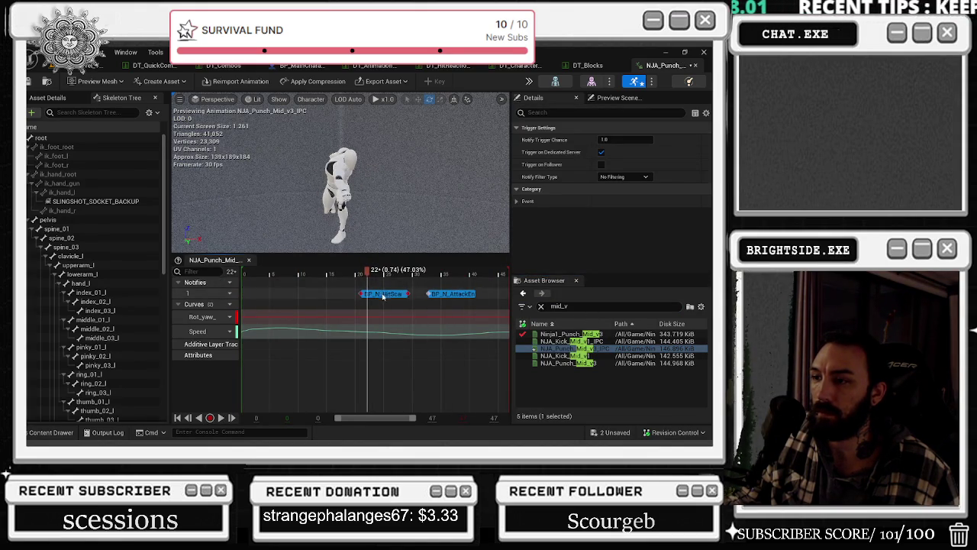
pyautogui.hotkey('ctrl', 's')
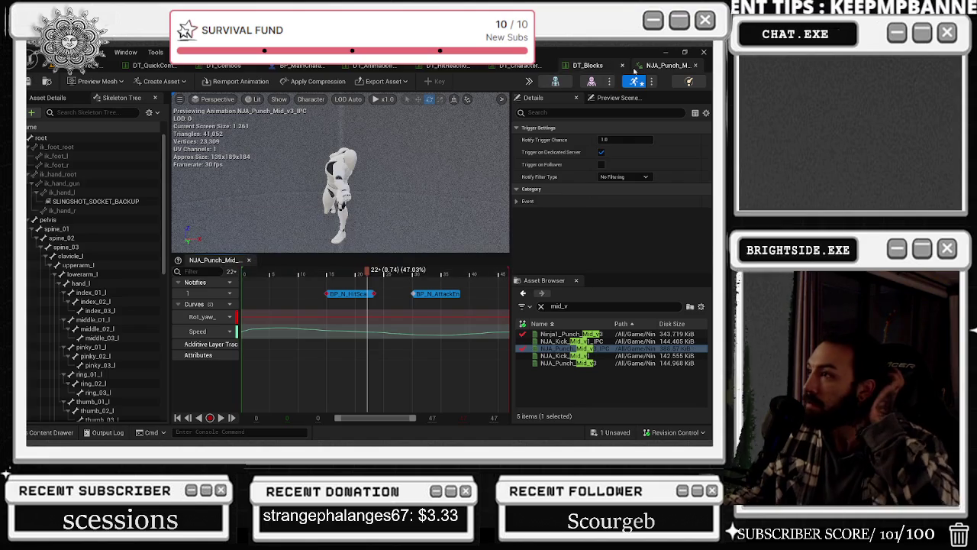
pyautogui.click(694, 66)
# - Review the combo, character, animation-set, hit-reaction and block tables, ending on DT_Combos
pyautogui.click(149, 65)
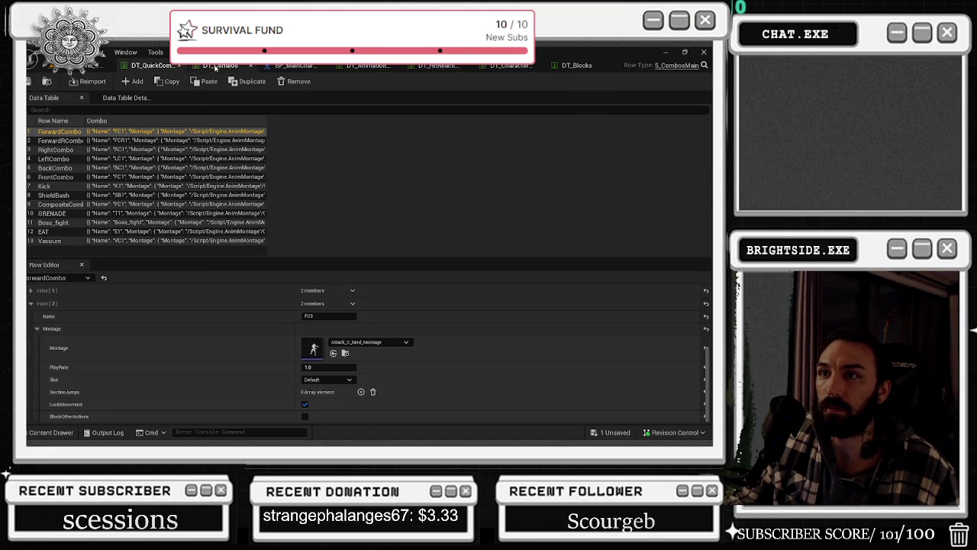
pyautogui.click(222, 65)
pyautogui.click(272, 66)
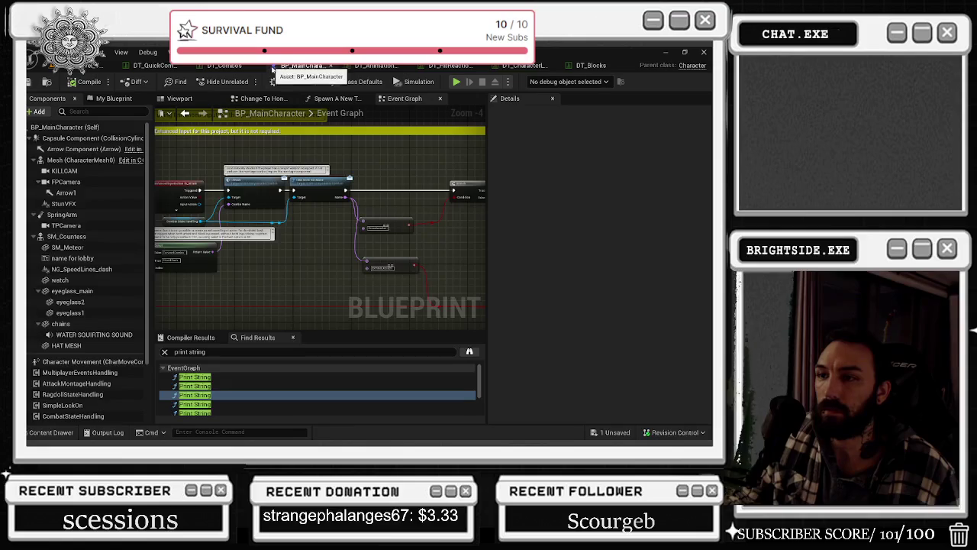
pyautogui.click(369, 68)
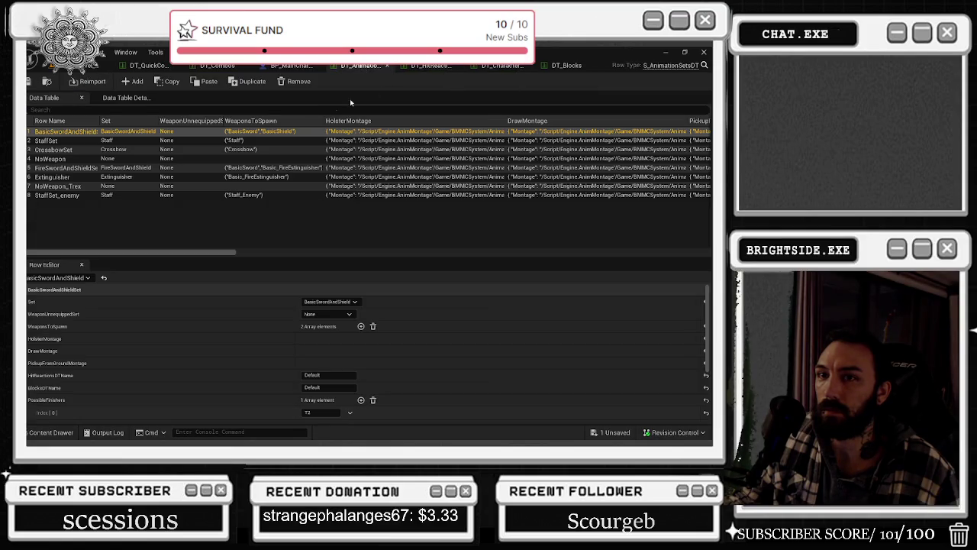
pyautogui.click(435, 67)
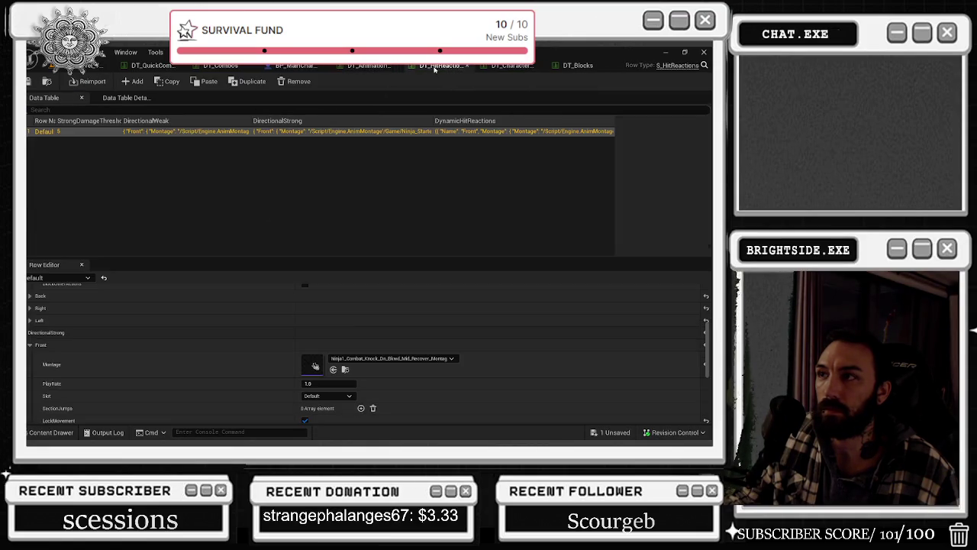
pyautogui.click(525, 69)
pyautogui.click(575, 67)
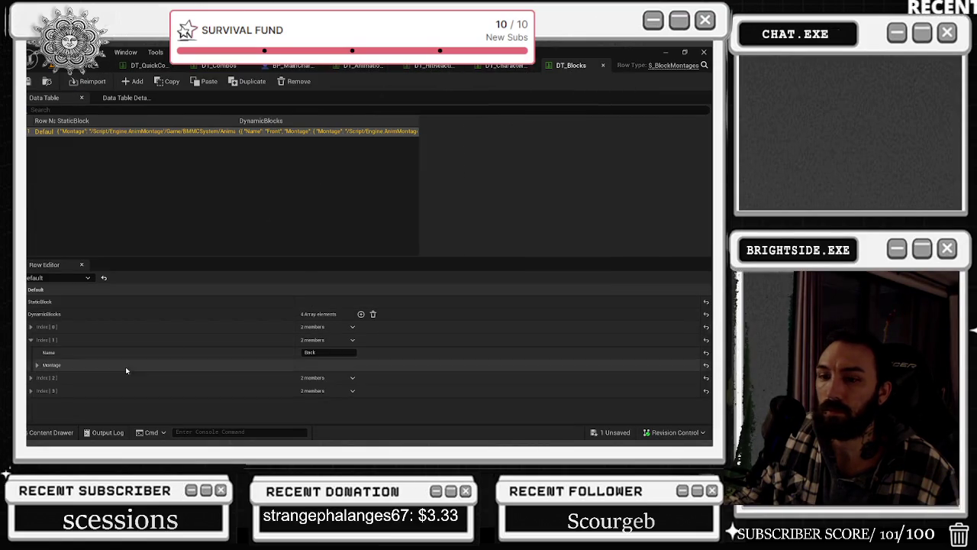
pyautogui.click(212, 65)
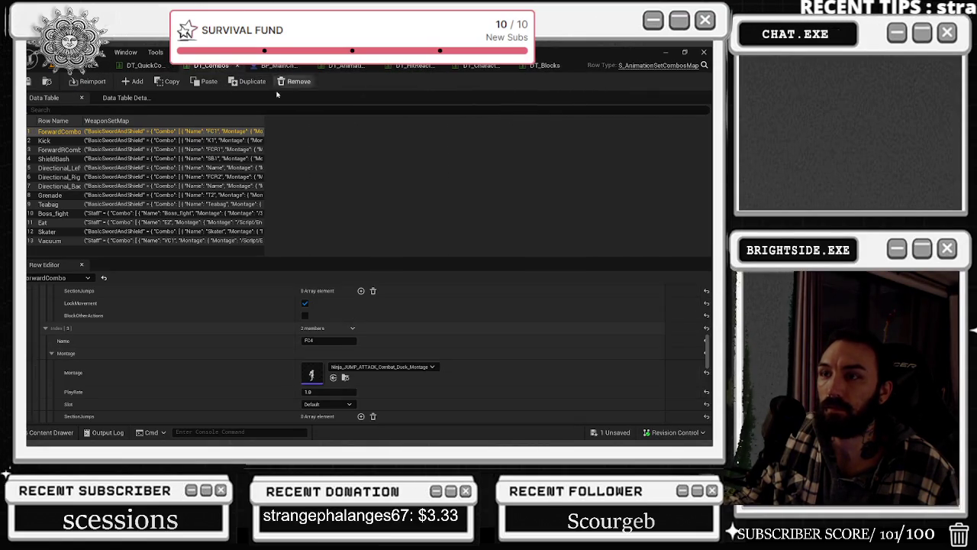
# - Open Ninja_JUMP_ATTACK_Combat_Duck_Montage and check NJA_Punch_High and NJA_Punch_Mid_v3 segment timing
pyautogui.doubleClick(311, 373)
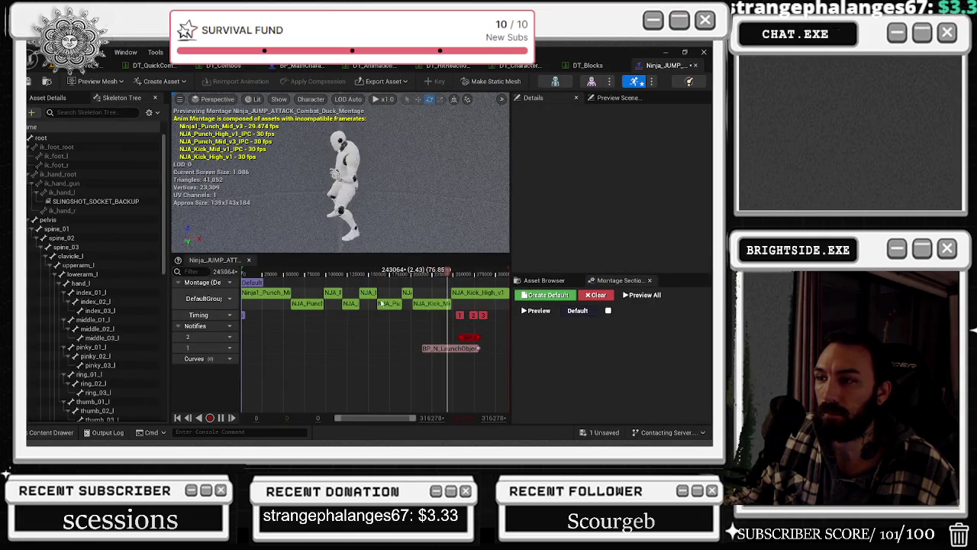
pyautogui.click(387, 304)
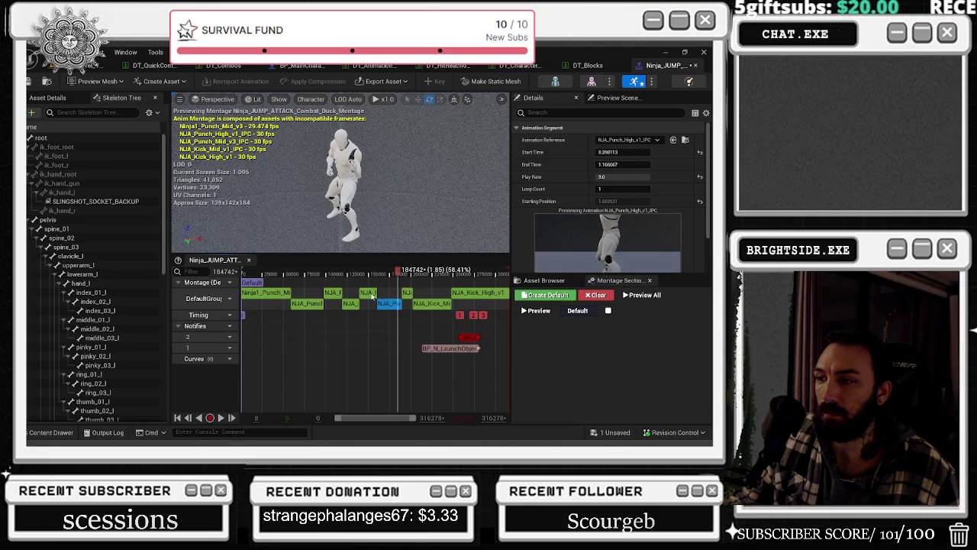
pyautogui.click(407, 294)
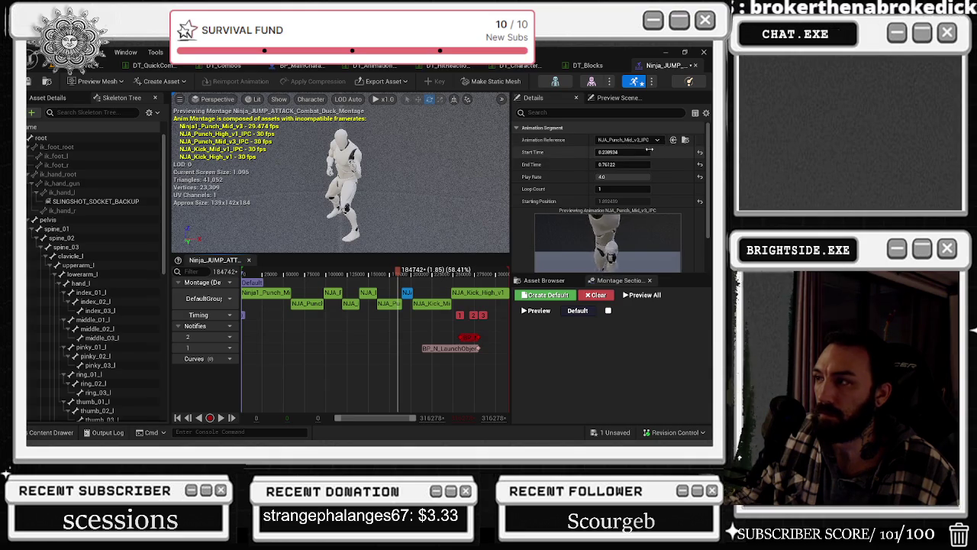
pyautogui.scroll(-1, 592, 197)
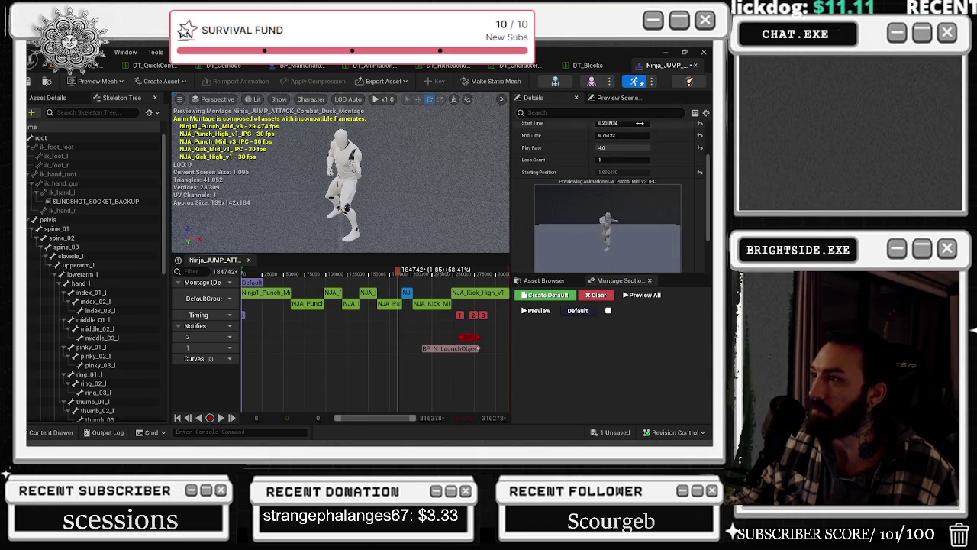
pyautogui.scroll(1, 576, 201)
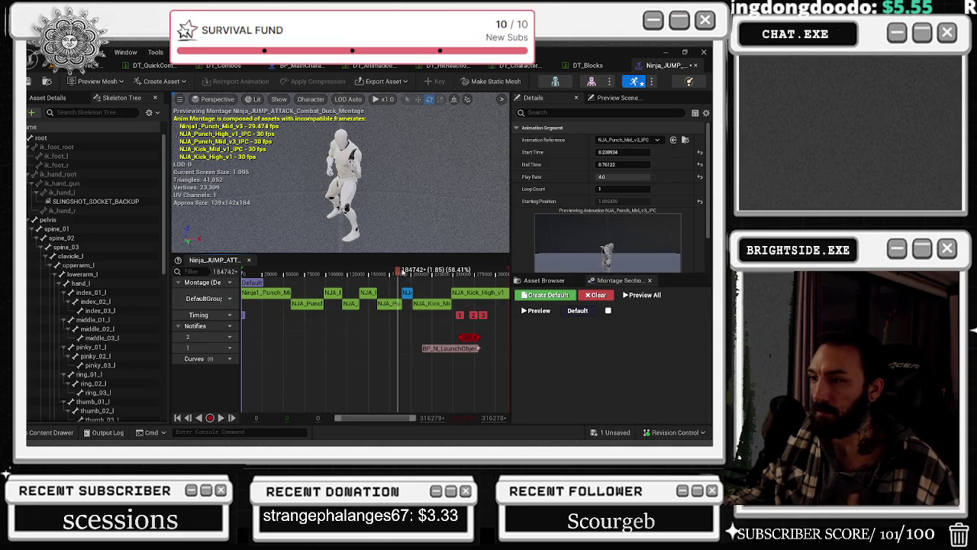
# - Paste the hit and attack-end notifies into NJA_Kick_Mid_v1_IPC, shift them later, and save
pyautogui.rightClick(429, 306)
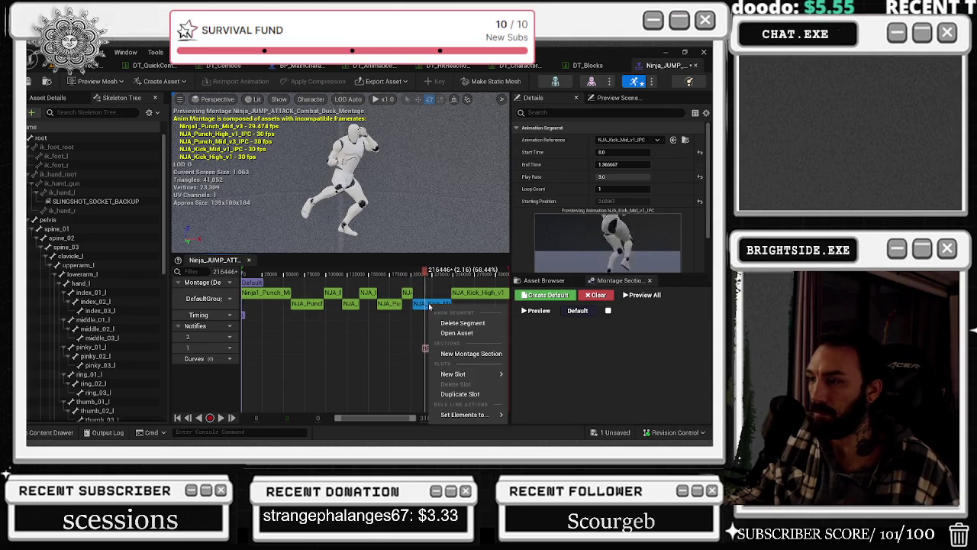
pyautogui.click(456, 333)
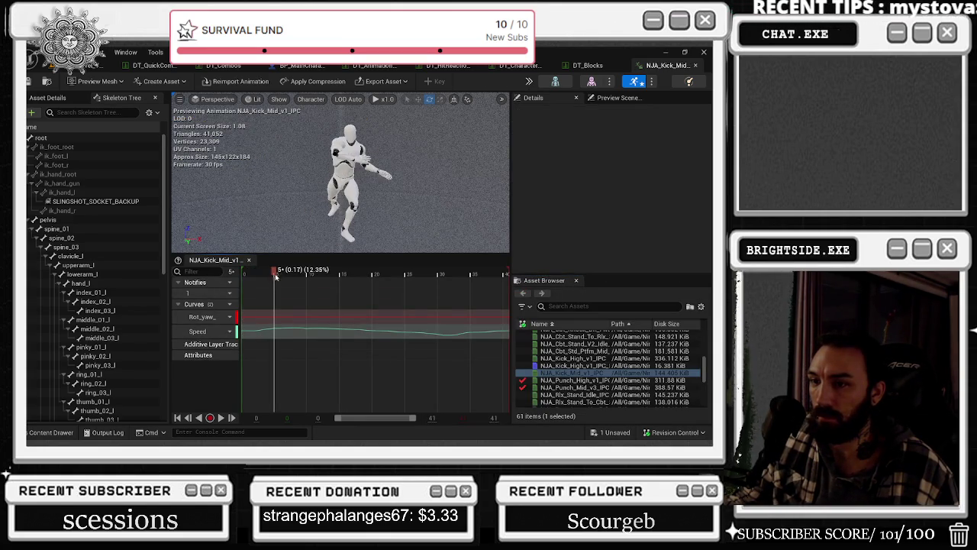
pyautogui.hotkey('ctrl', 'v')
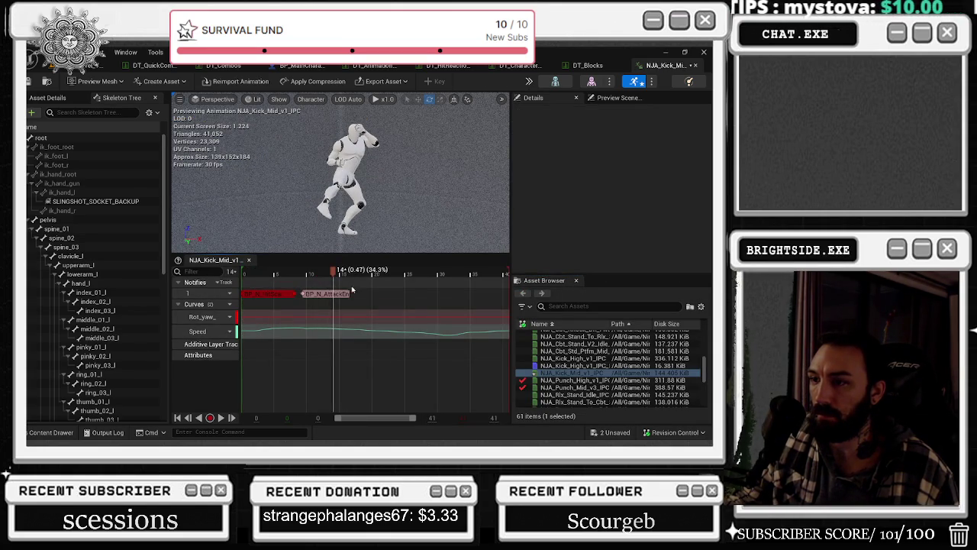
pyautogui.moveTo(264, 295); pyautogui.dragTo(340, 294)
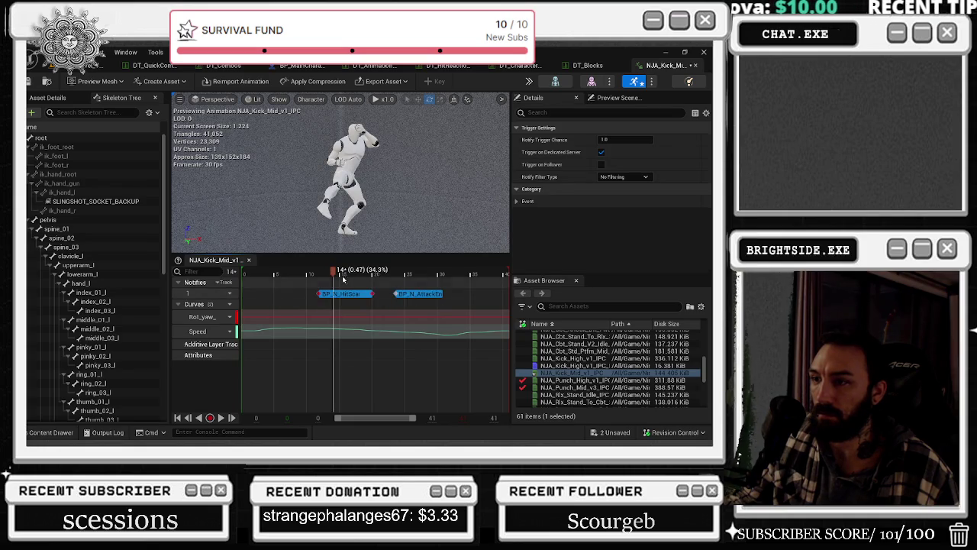
pyautogui.click(47, 81)
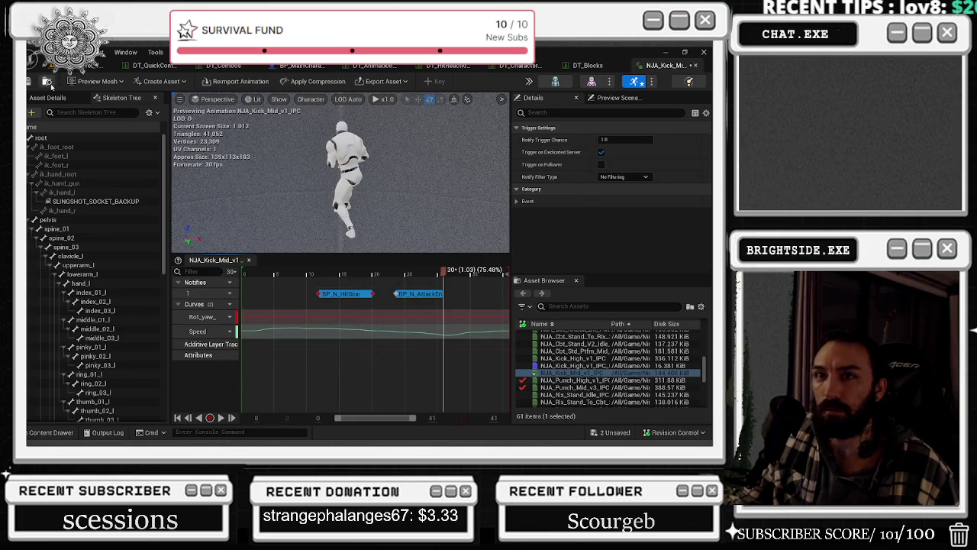
pyautogui.click(696, 65)
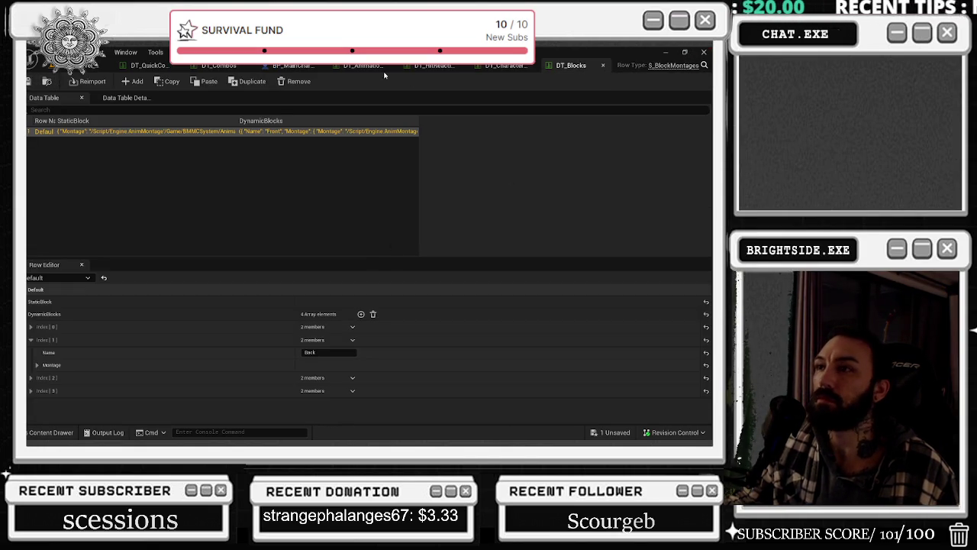
# - Open the ForwardCombo jump-attack montage from DT_Combos, then return to the yacht level
pyautogui.click(214, 68)
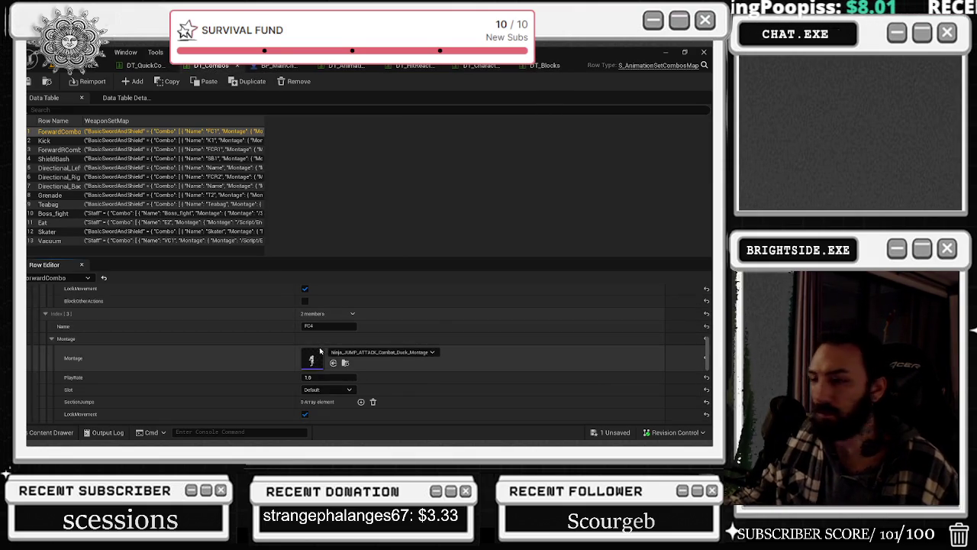
pyautogui.doubleClick(315, 358)
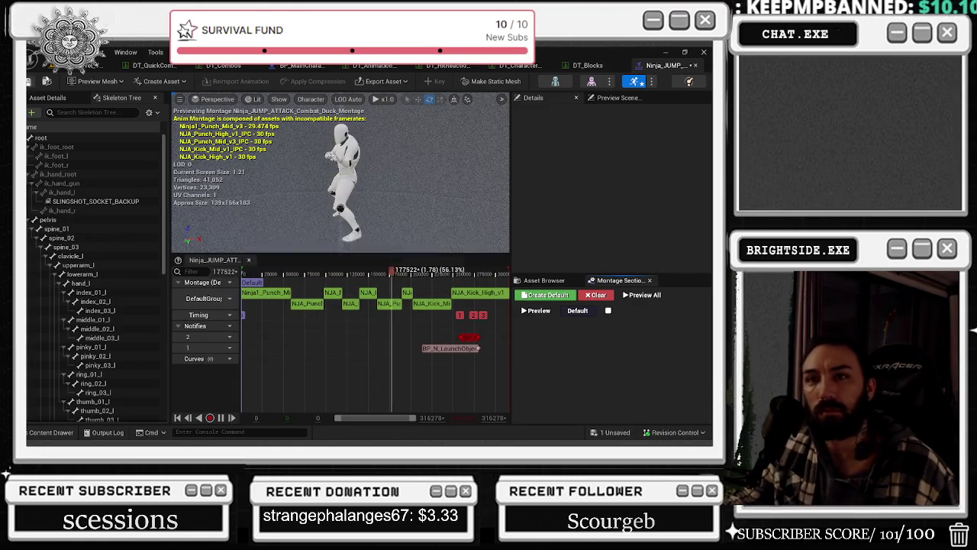
pyautogui.click(99, 66)
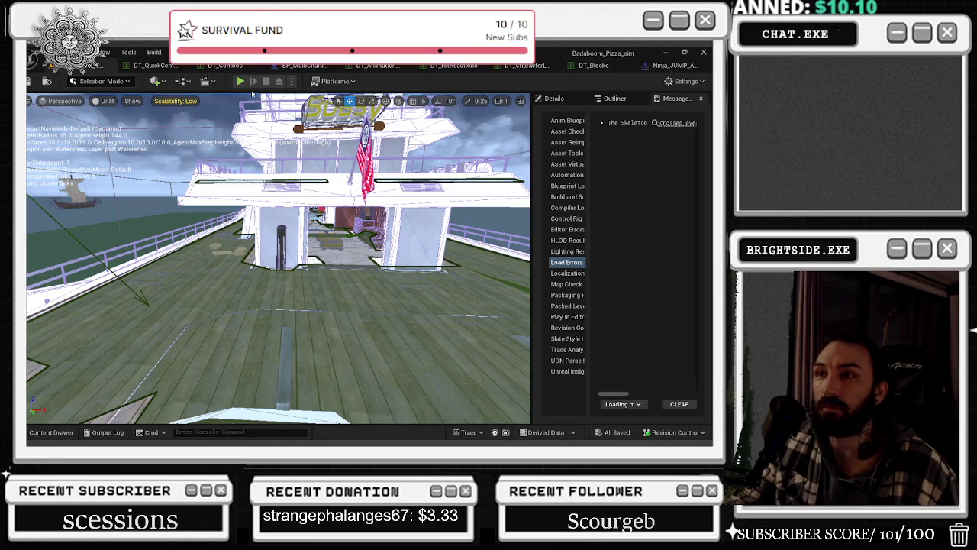
# - Launch Play-In-Editor on the Badaboom_Pizza_sim yacht level with Alt+P
pyautogui.hotkey('alt', 'p')
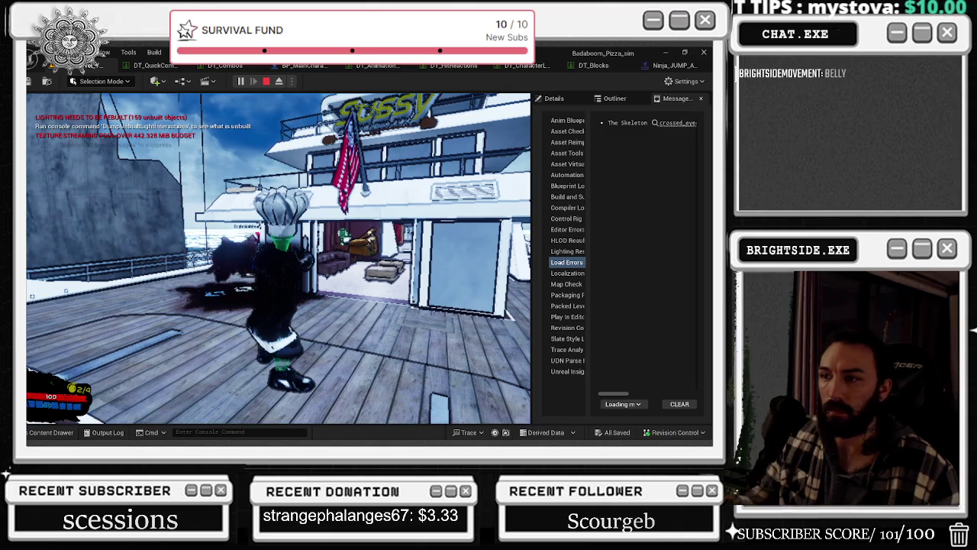
# - Attack the box enemy in play, then end the Play-In-Editor session
pyautogui.press('w')
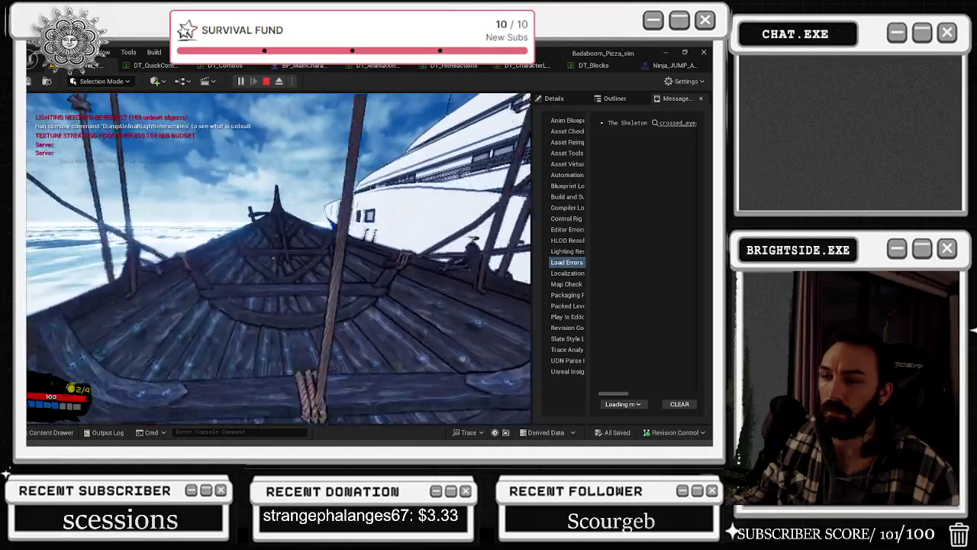
pyautogui.press('Escape')
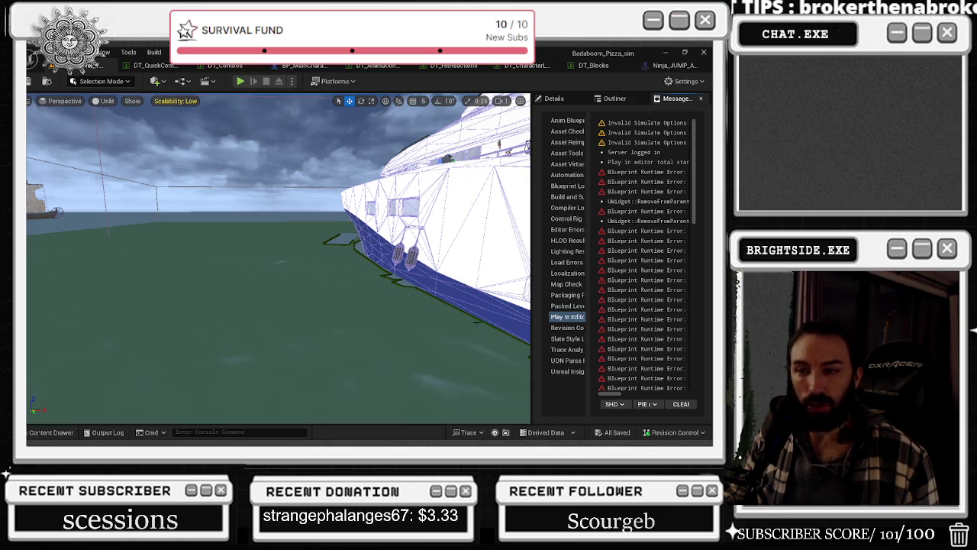
# - Run a second Play-In-Editor test of the right attack combo, then stop it
pyautogui.click(240, 82)
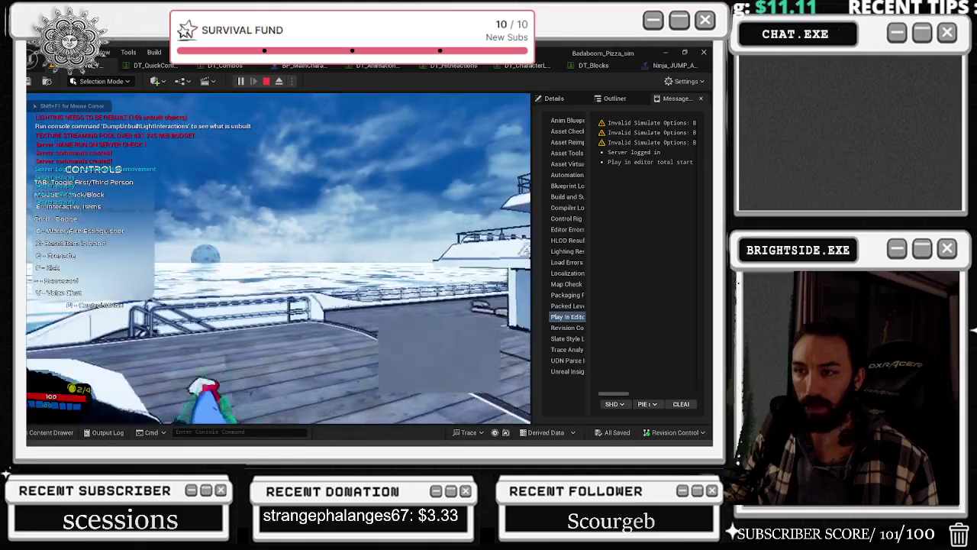
pyautogui.hotkey('alt', 'Tab')
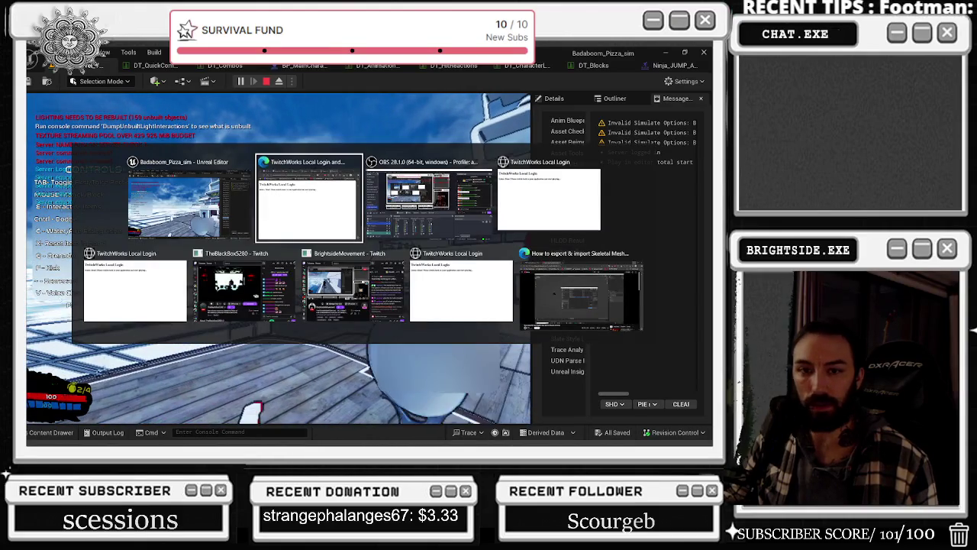
pyautogui.press('Escape')
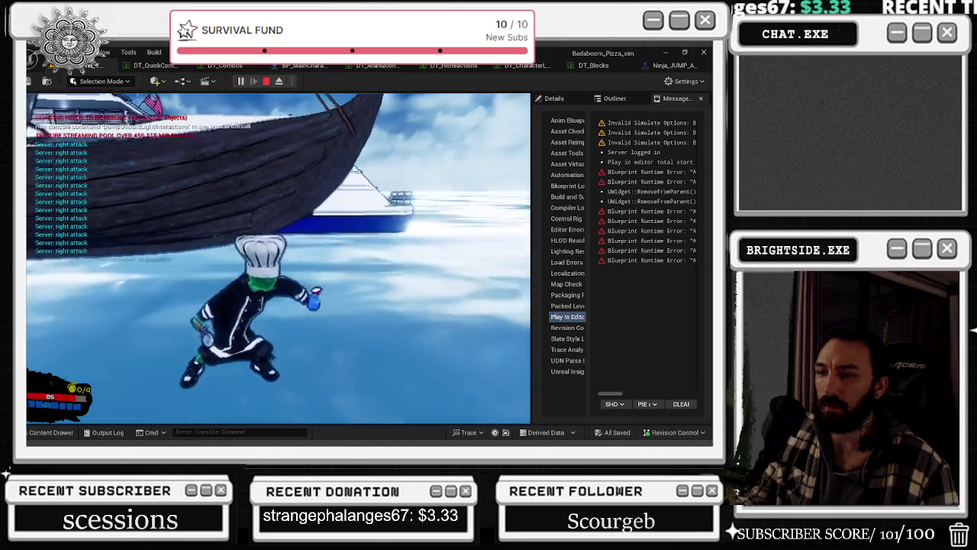
pyautogui.press('Escape')
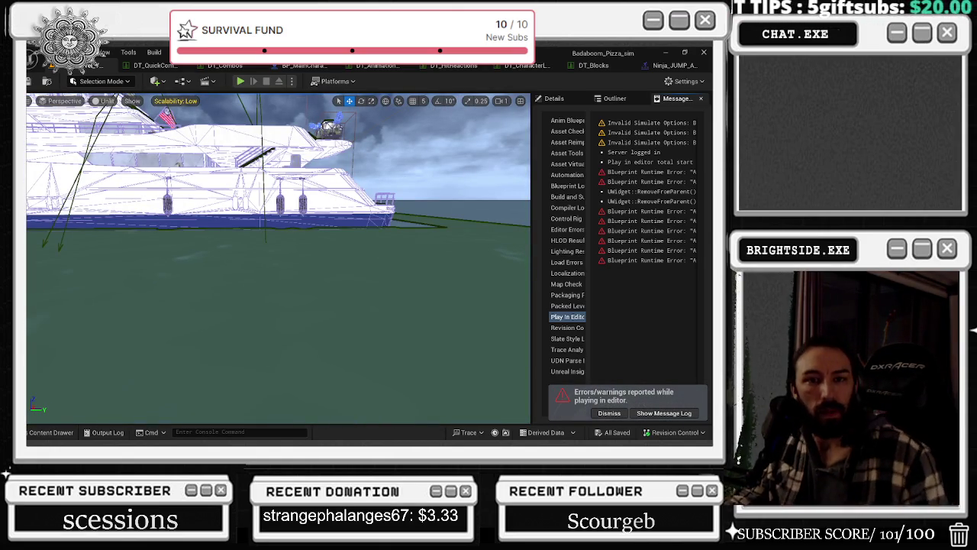
# - Switch away from Unreal Engine to the Chrome window showing the Twitch stream
pyautogui.hotkey('alt', 'Tab')
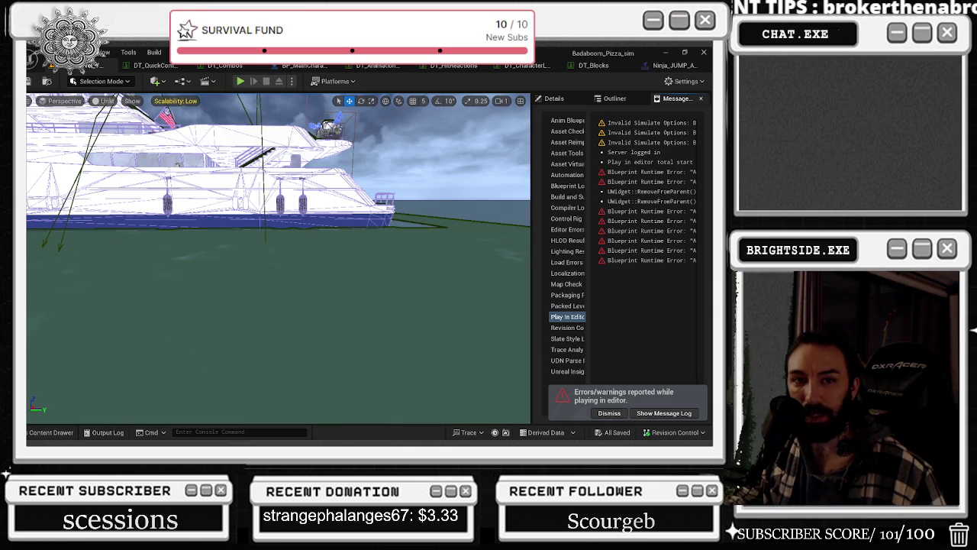
pyautogui.hotkey('alt', 'Tab')
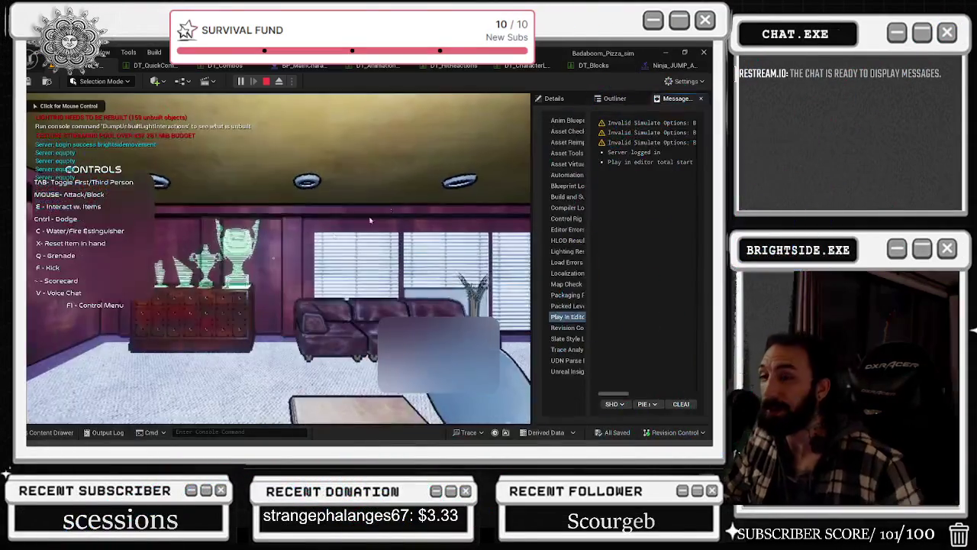
# - Take control in the PIE viewport and walk the character from the lounge along the deck toward the railing
pyautogui.click(369, 220)
pyautogui.press('w')
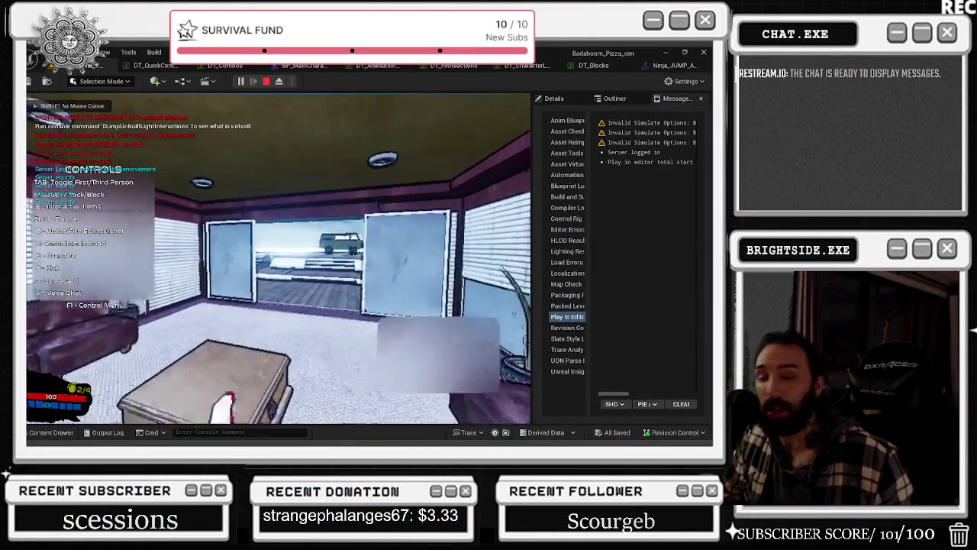
pyautogui.press('w')
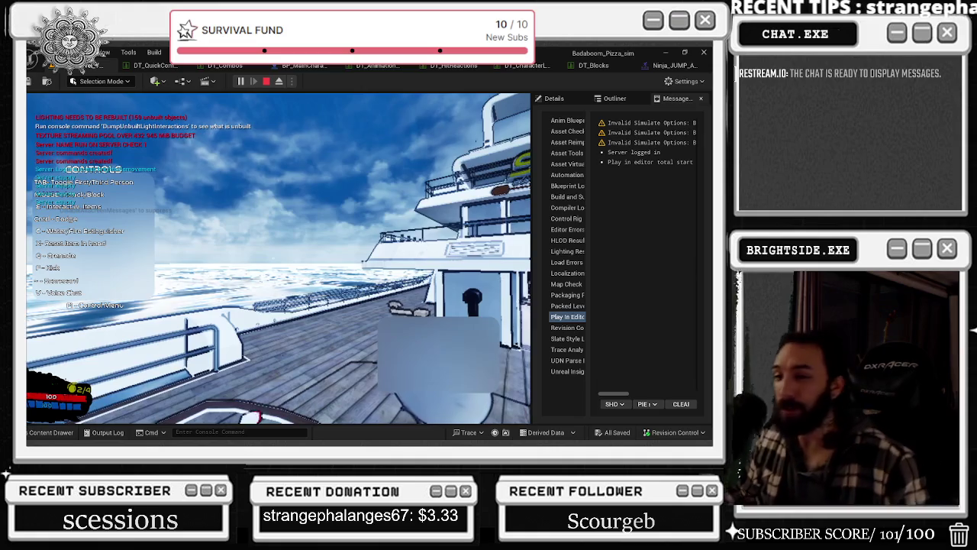
pyautogui.press('w')
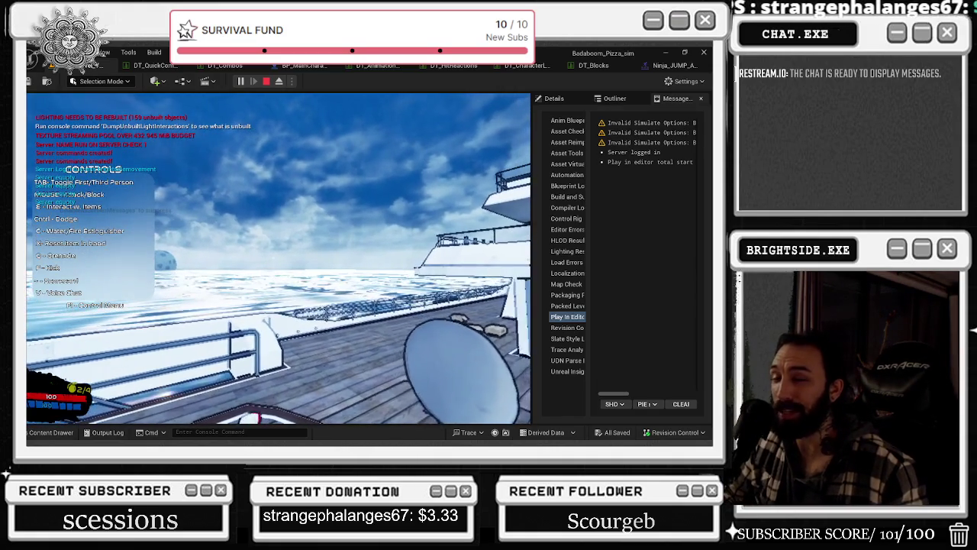